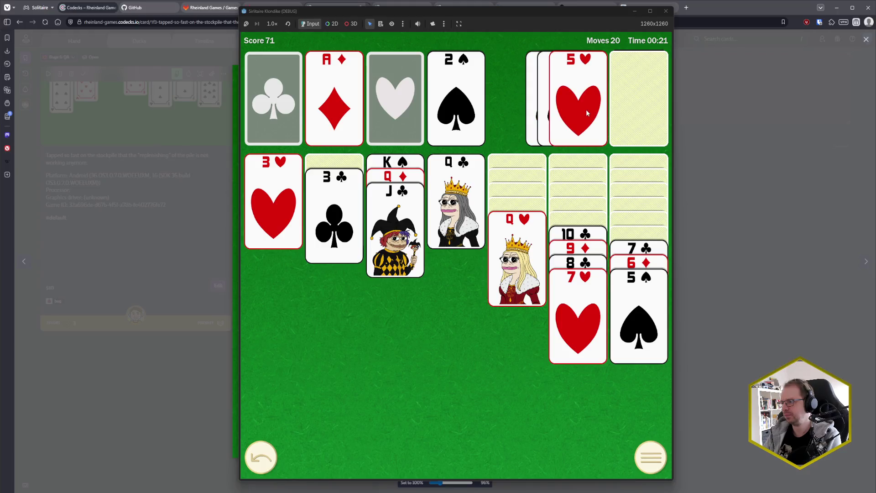
# - Deal five cards from the stock and move the 6♠ onto the 7♥
pyautogui.click(632, 104)
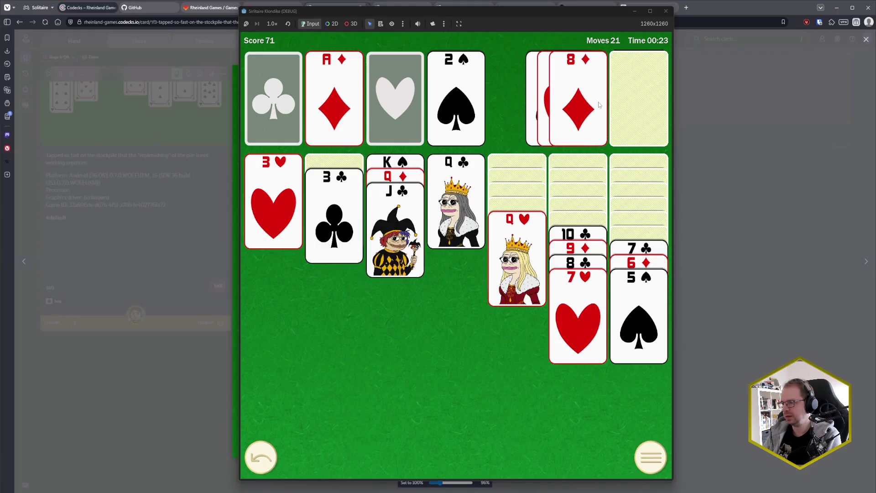
pyautogui.click(641, 104)
pyautogui.click(637, 107)
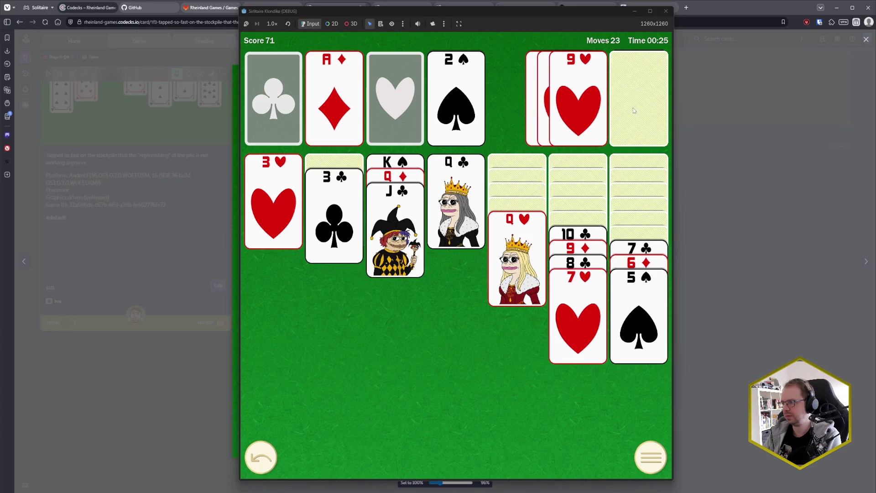
pyautogui.click(639, 107)
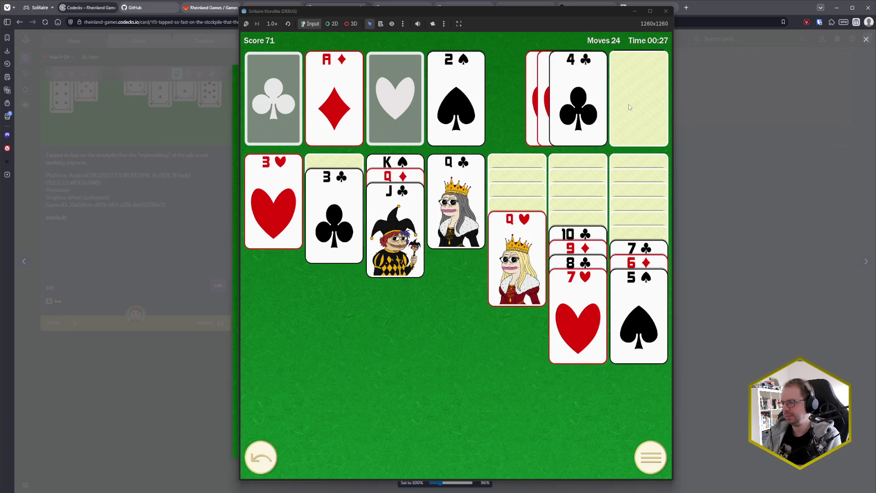
pyautogui.click(631, 106)
pyautogui.click(594, 118)
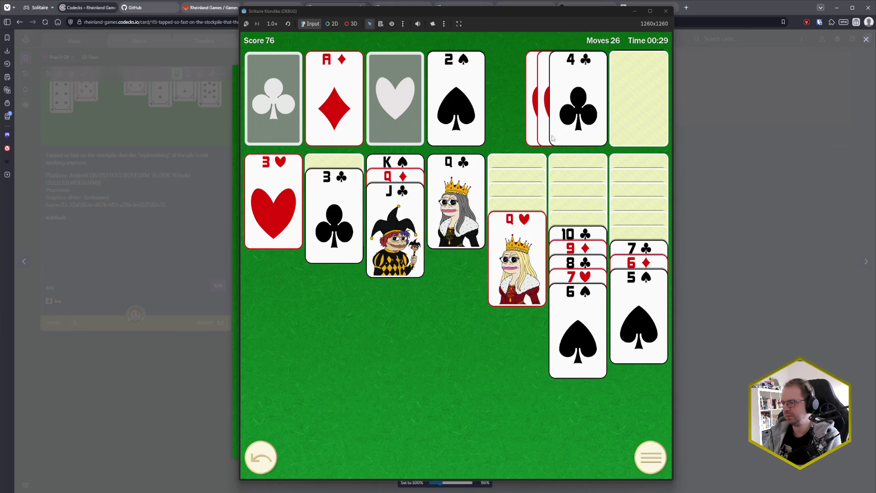
# - Draw the J♦, place it on the Q♣, and move the 10♣–6♠ run onto it
pyautogui.click(633, 118)
pyautogui.click(590, 119)
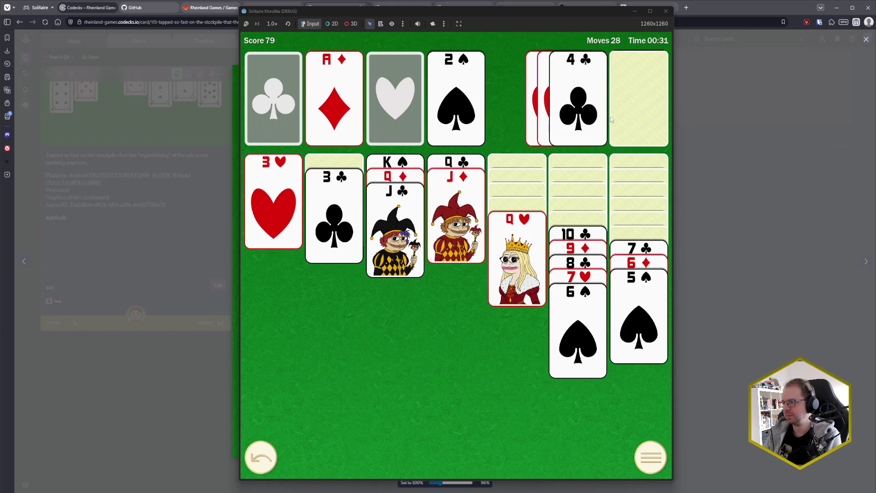
pyautogui.click(579, 233)
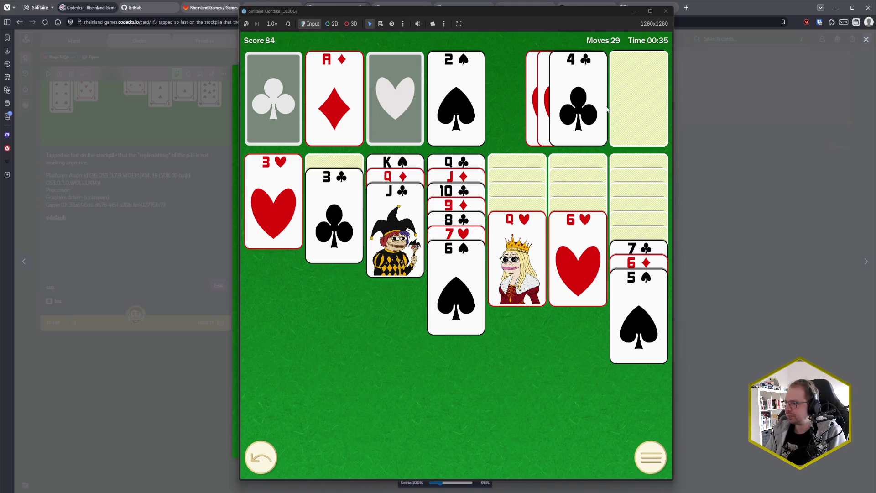
# - Deal the 2♣ and 3♠ from the stock and send the 3♠ to the spade foundation
pyautogui.click(631, 95)
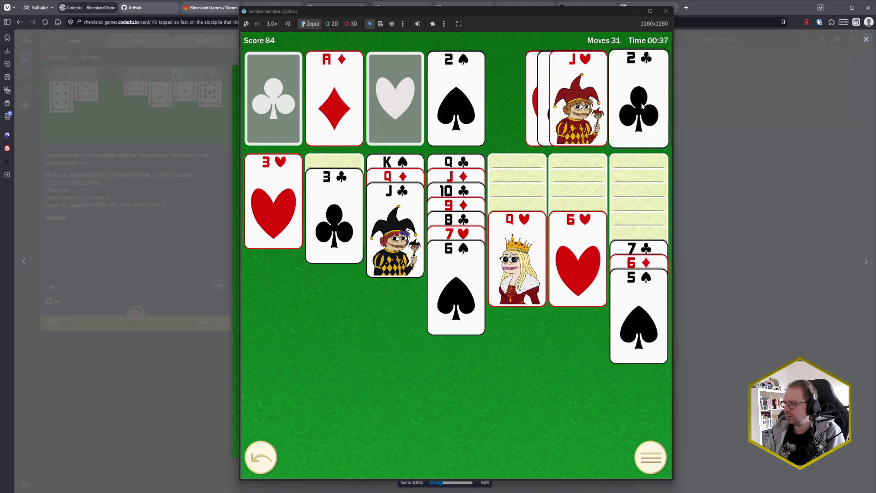
pyautogui.click(641, 106)
pyautogui.click(624, 108)
pyautogui.click(588, 105)
# - Put the 5♣ on the 6♥ and send the A♣ to the clubs foundation
pyautogui.click(617, 102)
pyautogui.click(586, 120)
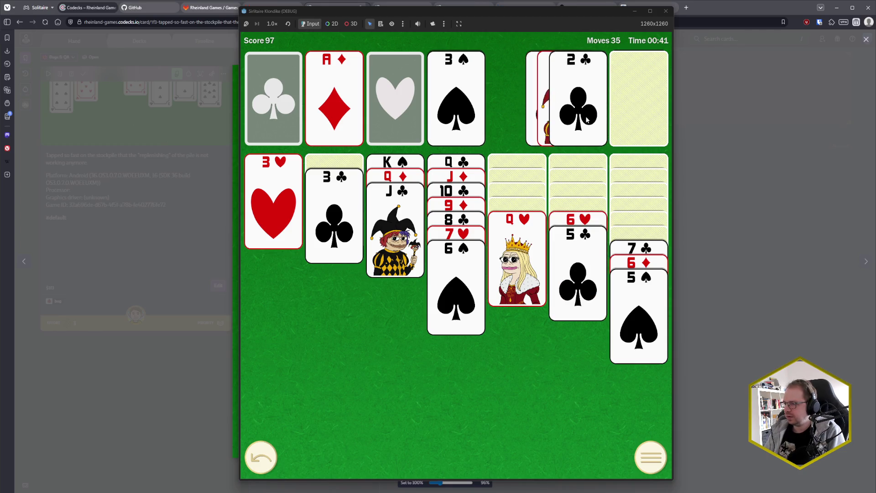
pyautogui.click(651, 110)
pyautogui.click(614, 105)
pyautogui.click(601, 108)
# - Deal the remaining stock (K♣, 9♣, 7♦), recycle the waste, and draw the 2♥
pyautogui.click(629, 102)
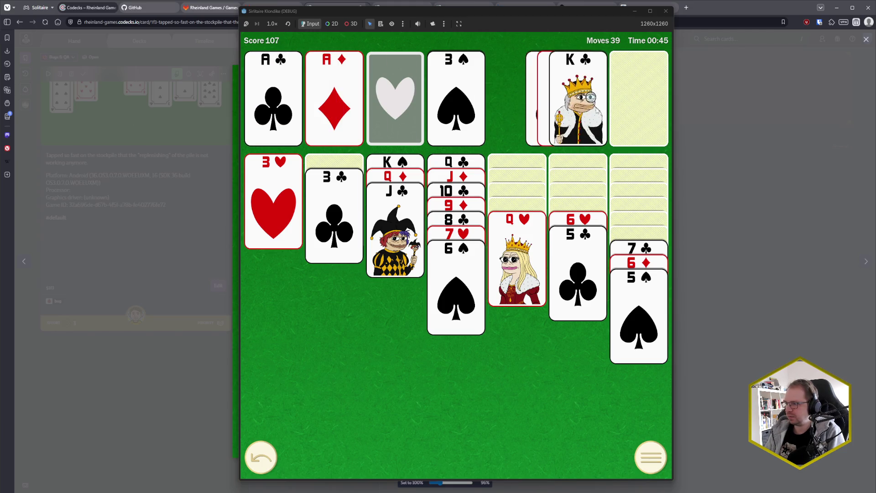
pyautogui.click(625, 105)
pyautogui.click(632, 101)
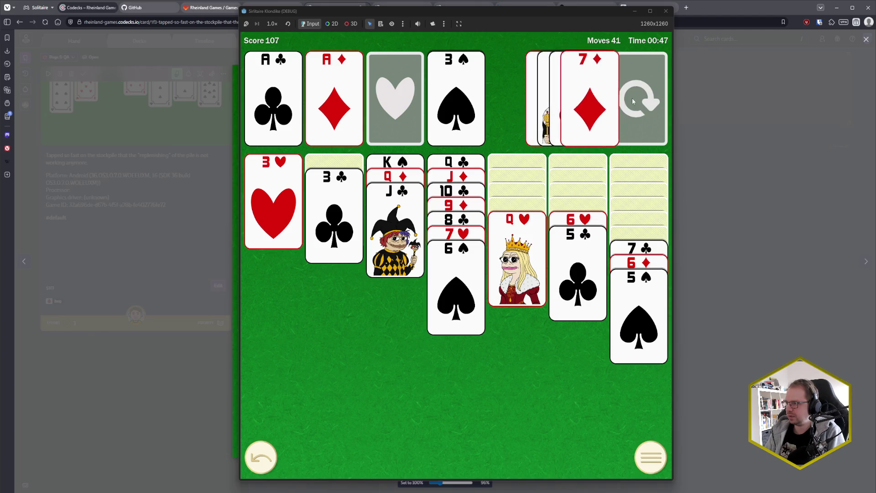
pyautogui.click(625, 103)
pyautogui.click(624, 103)
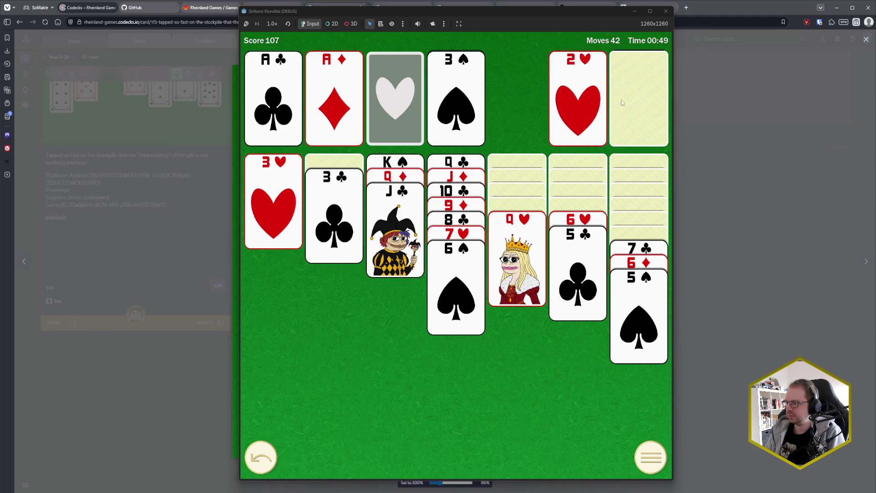
# - Deal the 10♠, 9♠, 5♥, 8♦, 8♥ and 9♥ from the refilled stock
pyautogui.click(621, 107)
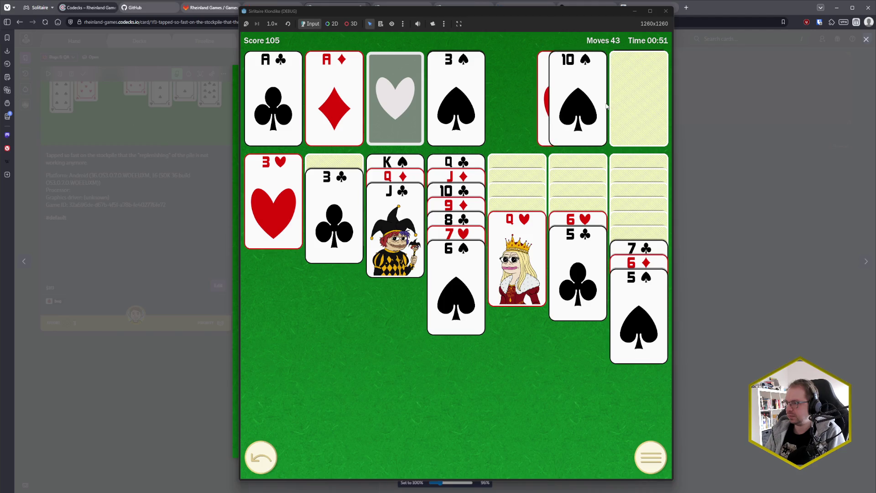
pyautogui.click(631, 105)
pyautogui.click(615, 106)
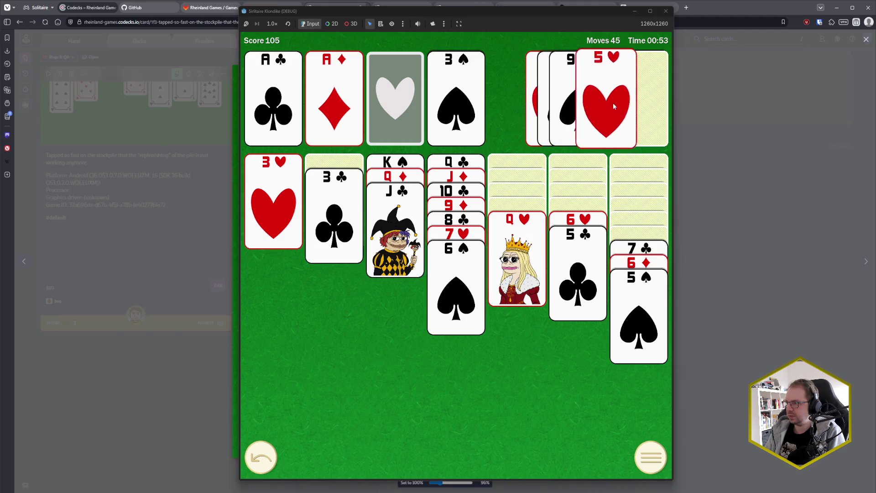
pyautogui.click(615, 108)
pyautogui.click(623, 105)
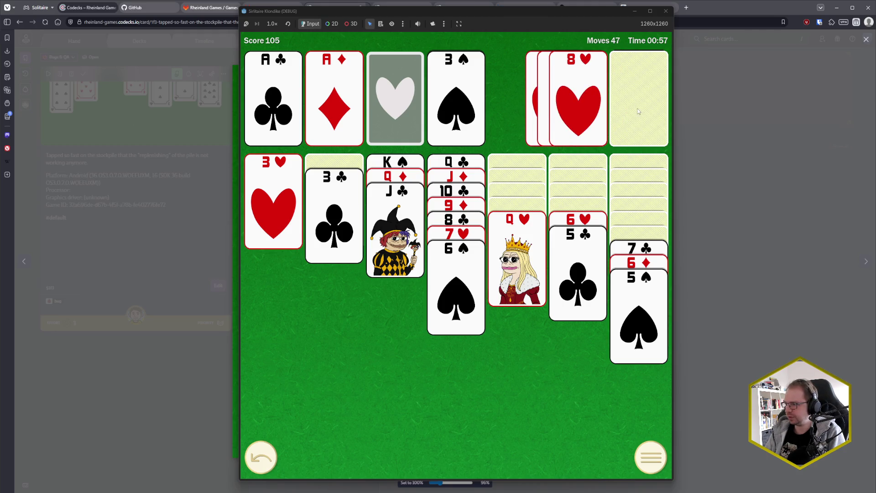
pyautogui.click(637, 112)
# - Draw the 4♣, J♥ and 2♣, then build clubs and diamonds foundations up to 3
pyautogui.click(625, 109)
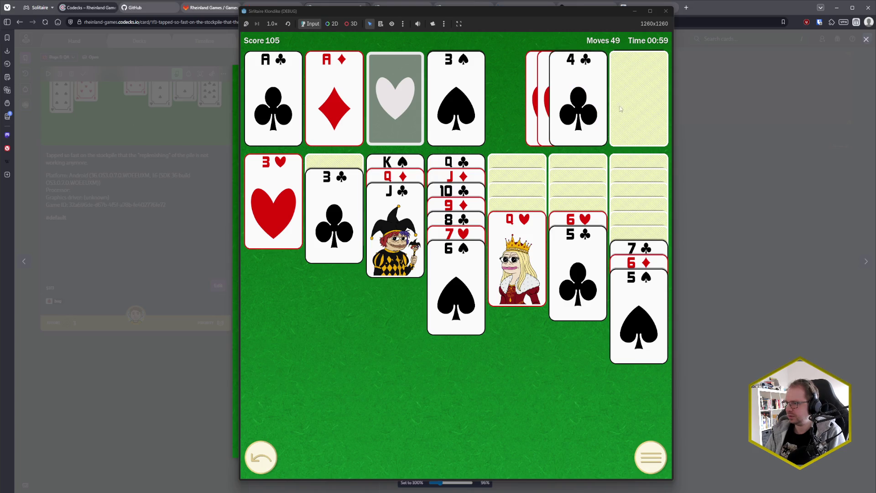
pyautogui.click(631, 106)
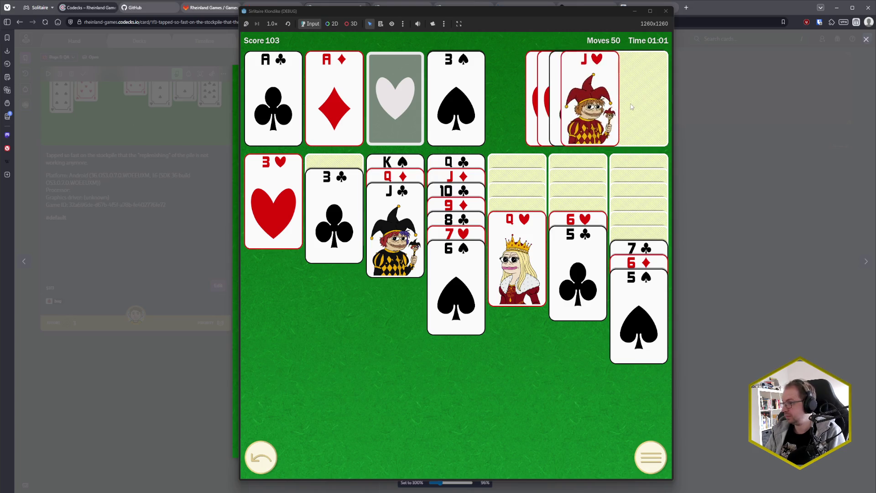
pyautogui.click(636, 104)
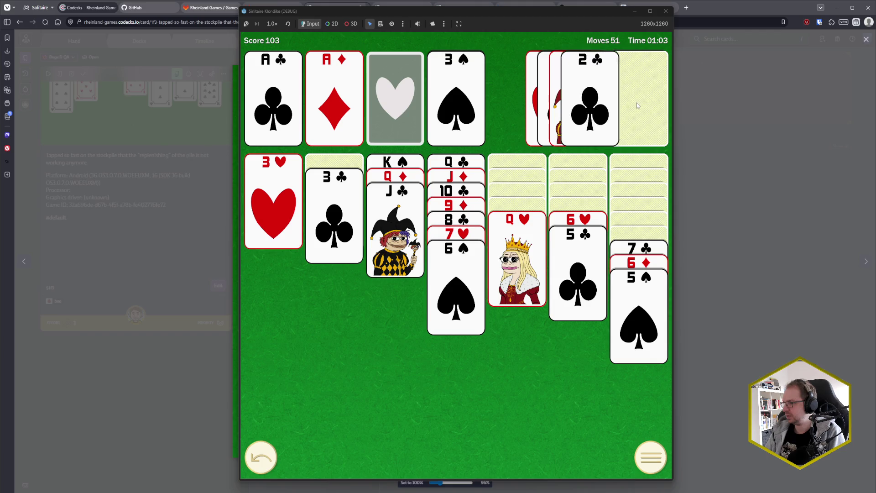
pyautogui.click(603, 108)
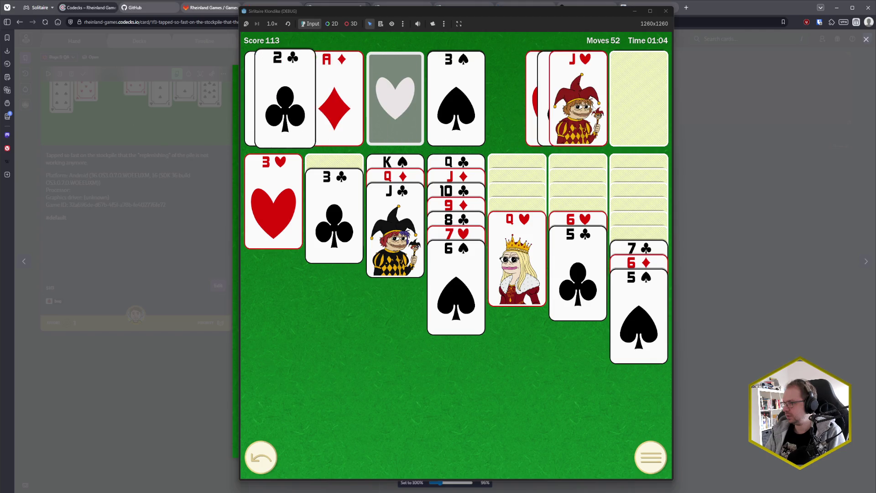
pyautogui.click(350, 211)
pyautogui.click(337, 205)
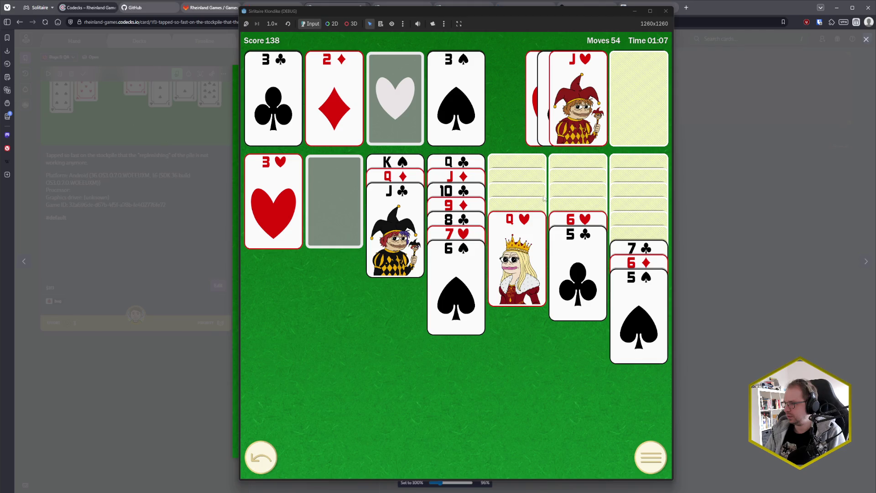
pyautogui.click(615, 92)
# - Place the K♣ in the empty second column, then Q♥ on it and J♥ on Q♠
pyautogui.click(626, 92)
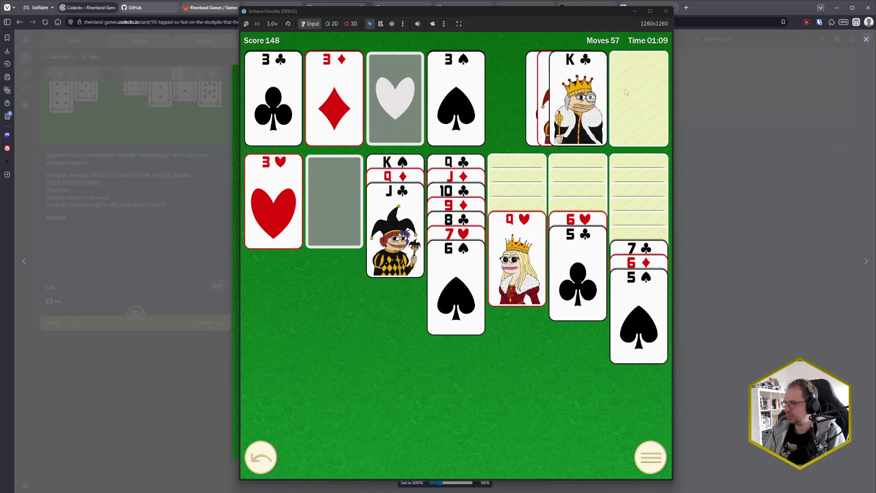
pyautogui.click(583, 101)
pyautogui.click(517, 256)
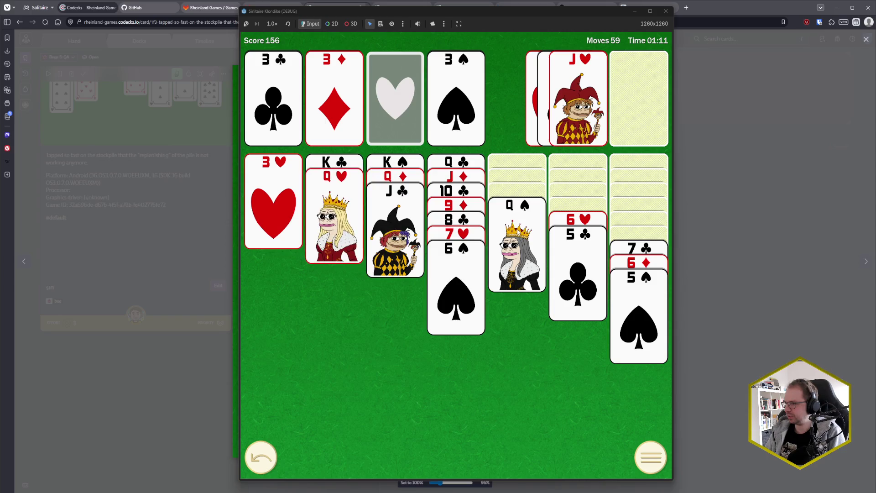
pyautogui.click(578, 100)
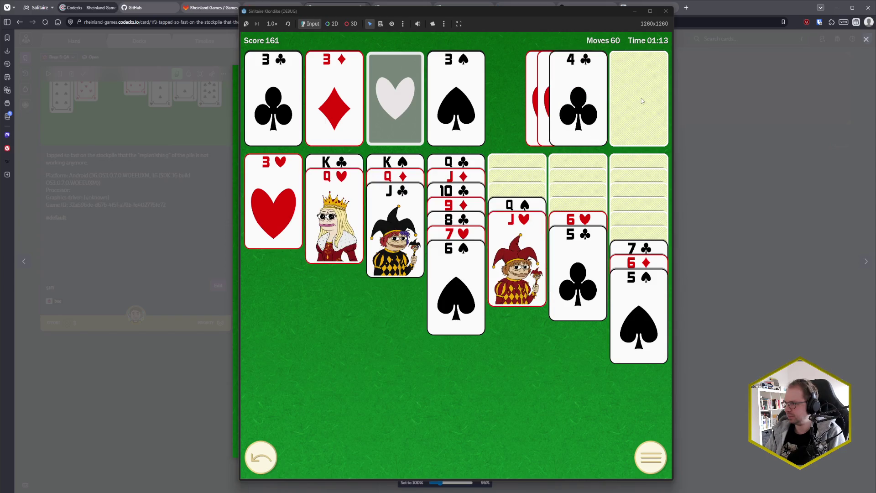
# - Play the 4♣ and 5♣ from the waste, then deal out and recycle the stockpile
pyautogui.click(593, 109)
pyautogui.click(593, 261)
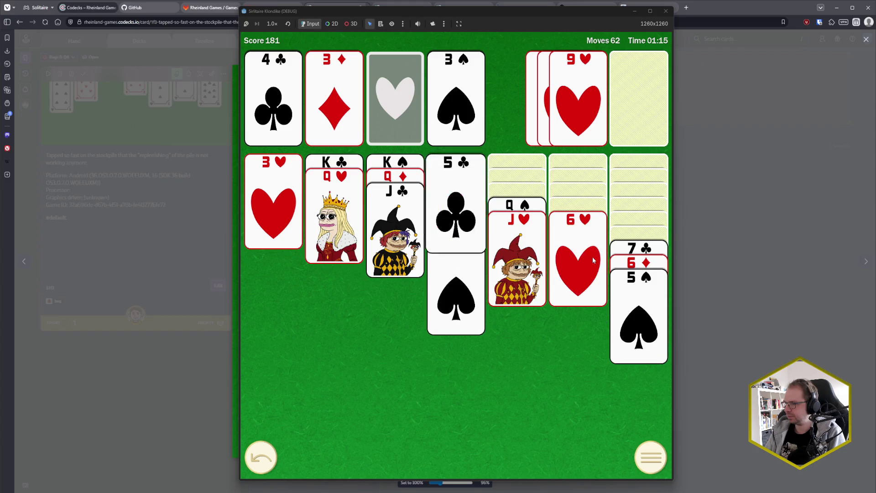
pyautogui.click(621, 102)
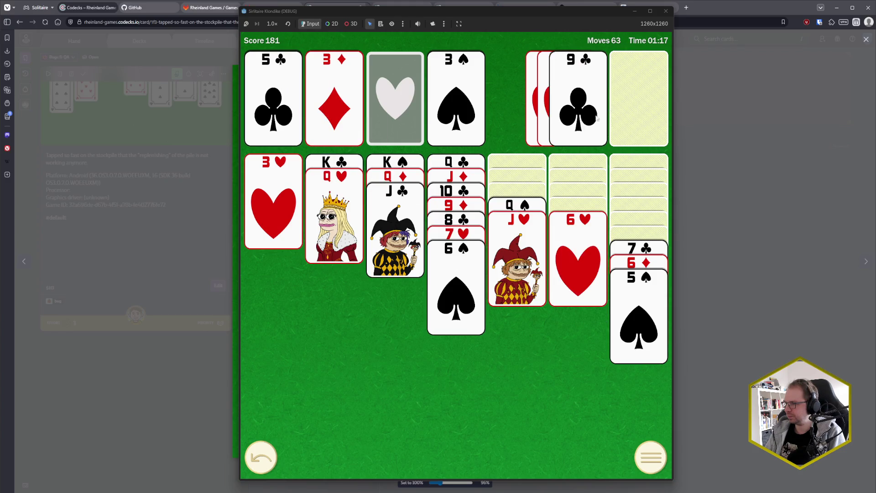
pyautogui.click(628, 112)
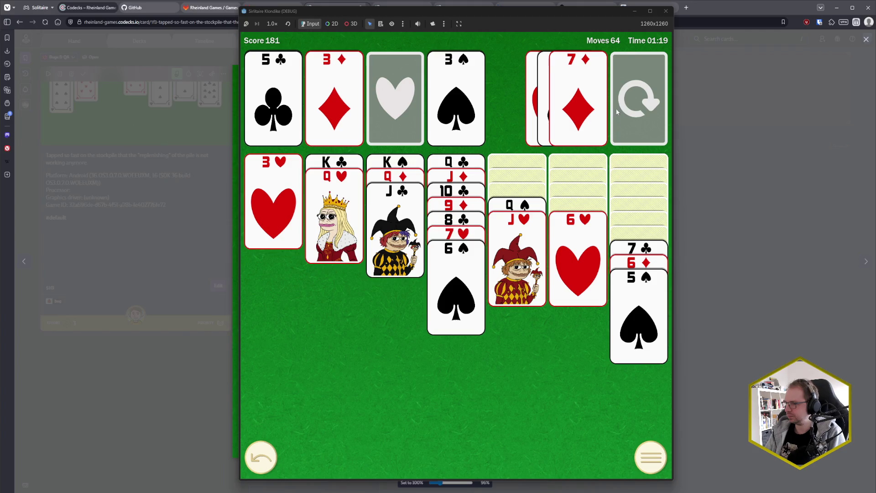
pyautogui.click(628, 108)
# - Deal from the refilled stockpile and move the 10♠ onto the J♥
pyautogui.click(628, 107)
pyautogui.click(638, 108)
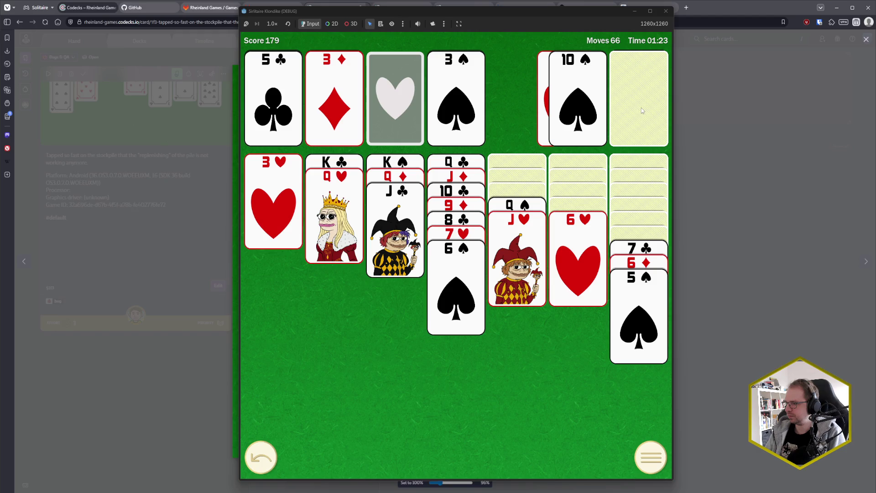
pyautogui.click(595, 109)
pyautogui.click(619, 106)
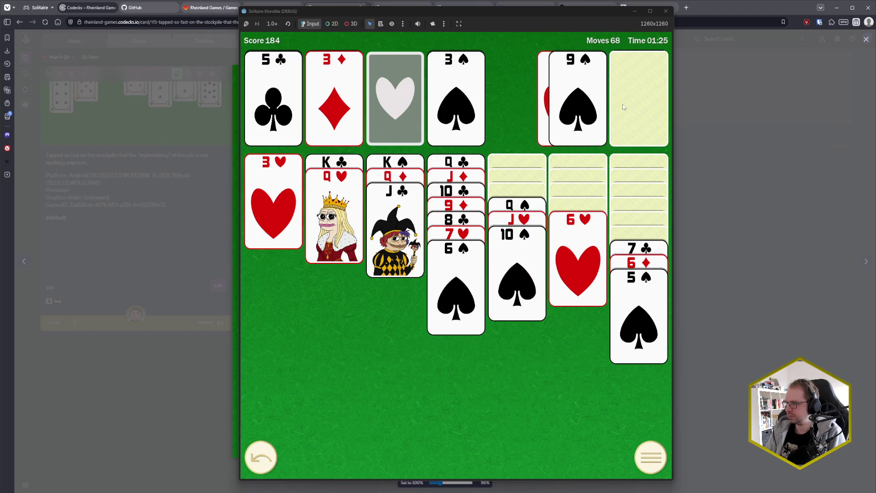
# - Tap the stockpile about thirty times in rapid succession, dealing and recycling until moves reach 117
pyautogui.click(620, 106)
pyautogui.click(621, 106)
pyautogui.click(621, 106)
pyautogui.click(623, 105)
pyautogui.click(624, 104)
pyautogui.click(624, 104)
pyautogui.click(625, 104)
pyautogui.click(625, 103)
pyautogui.click(624, 104)
pyautogui.click(625, 103)
pyautogui.click(625, 103)
pyautogui.click(624, 104)
pyautogui.click(625, 104)
pyautogui.click(624, 104)
pyautogui.click(623, 100)
pyautogui.click(624, 100)
pyautogui.click(623, 100)
pyautogui.click(623, 100)
pyautogui.click(623, 100)
pyautogui.click(623, 101)
pyautogui.click(622, 101)
pyautogui.click(622, 101)
pyautogui.click(622, 102)
pyautogui.click(622, 101)
pyautogui.click(622, 101)
pyautogui.click(622, 102)
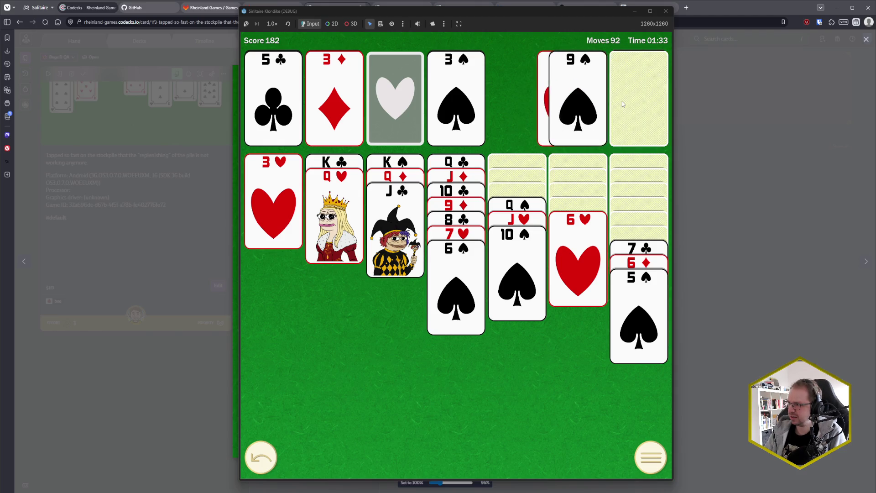
pyautogui.click(622, 101)
pyautogui.click(622, 102)
pyautogui.click(622, 101)
pyautogui.click(623, 102)
pyautogui.click(622, 102)
pyautogui.click(622, 101)
pyautogui.click(622, 102)
pyautogui.click(622, 102)
pyautogui.click(622, 101)
pyautogui.click(622, 101)
pyautogui.click(622, 100)
pyautogui.click(622, 101)
pyautogui.click(622, 101)
pyautogui.click(622, 102)
pyautogui.click(622, 101)
pyautogui.click(622, 101)
pyautogui.click(622, 102)
pyautogui.click(622, 101)
pyautogui.click(622, 102)
pyautogui.click(622, 101)
pyautogui.click(622, 101)
pyautogui.click(622, 101)
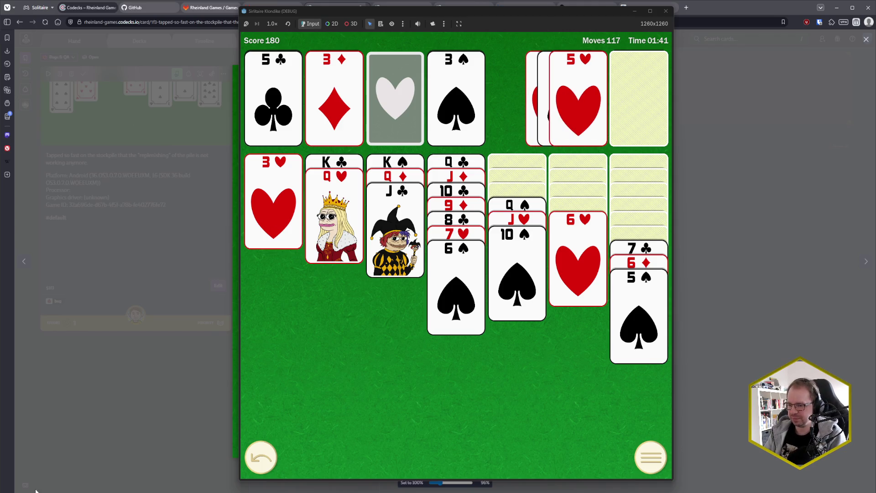
# - Bring the Godot editor forward, then return to the running game window
pyautogui.moveTo(36, 489)
pyautogui.click(31, 463)
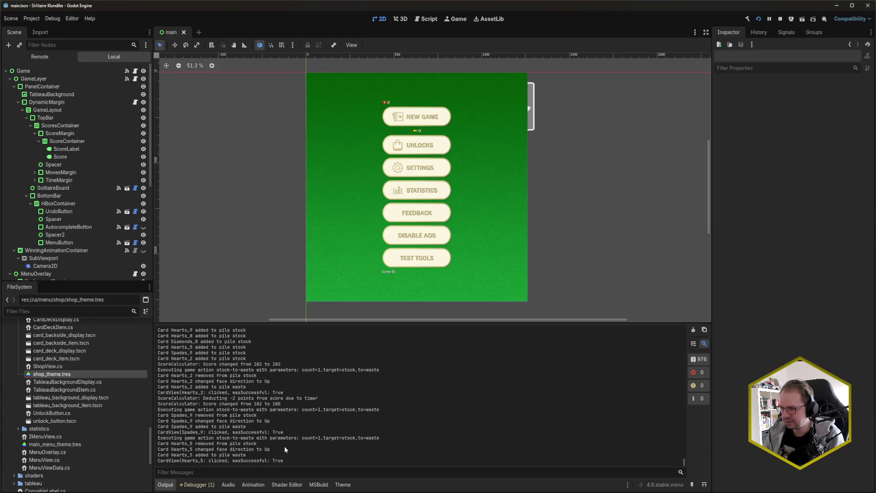
pyautogui.moveTo(36, 490)
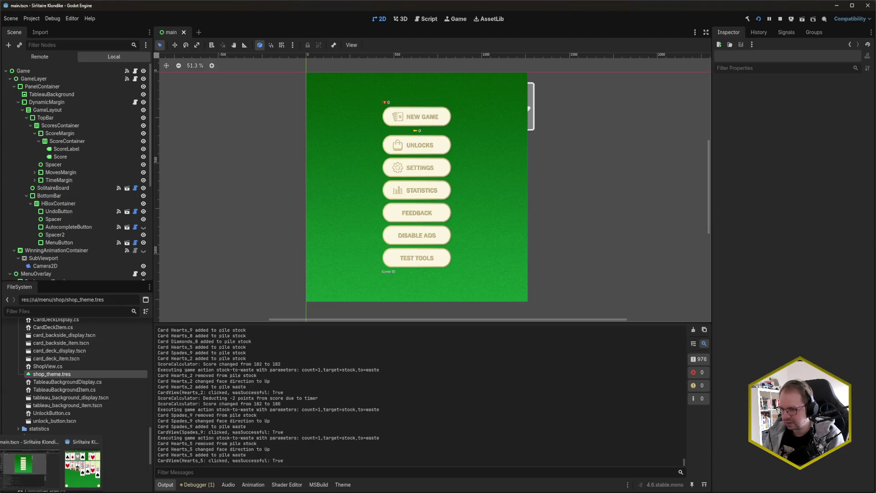
pyautogui.click(80, 463)
# - Tap the stockpile six times in quick succession
pyautogui.click(619, 97)
pyautogui.click(619, 98)
pyautogui.click(619, 97)
pyautogui.click(619, 98)
pyautogui.click(619, 98)
pyautogui.click(619, 97)
pyautogui.click(619, 98)
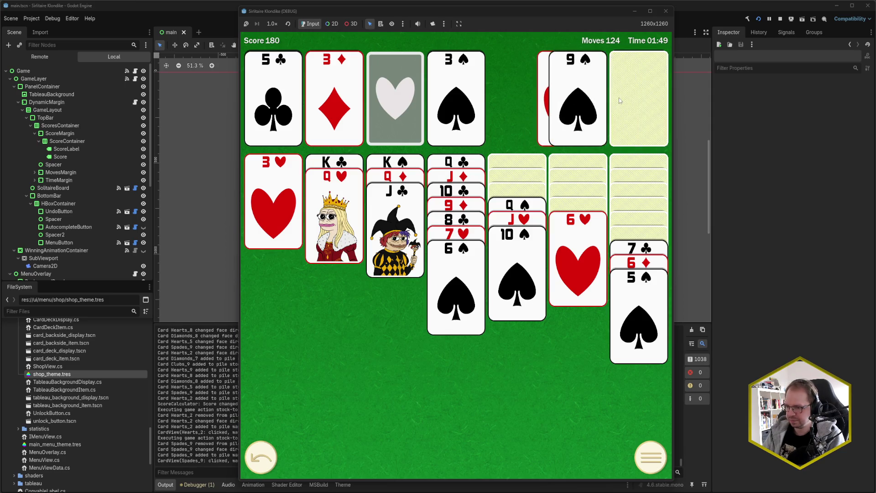
pyautogui.click(619, 98)
pyautogui.click(619, 98)
# - Move the game window right, hammer the stockpile about twenty times, then return to the editor
pyautogui.moveTo(580, 11); pyautogui.dragTo(750, 16)
pyautogui.click(801, 102)
pyautogui.click(801, 102)
pyautogui.click(801, 103)
pyautogui.click(794, 106)
pyautogui.click(794, 105)
pyautogui.click(794, 106)
pyautogui.click(794, 105)
pyautogui.click(794, 105)
pyautogui.click(793, 105)
pyautogui.click(798, 105)
pyautogui.click(798, 104)
pyautogui.click(798, 104)
pyautogui.click(798, 104)
pyautogui.click(799, 104)
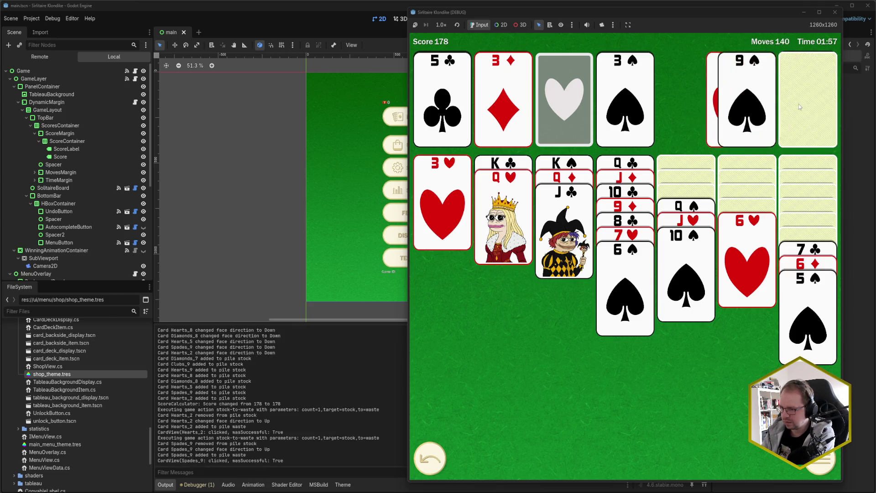
pyautogui.click(799, 104)
pyautogui.click(798, 104)
pyautogui.click(799, 104)
pyautogui.click(799, 104)
pyautogui.click(798, 104)
pyautogui.click(798, 104)
pyautogui.click(799, 104)
pyautogui.click(798, 104)
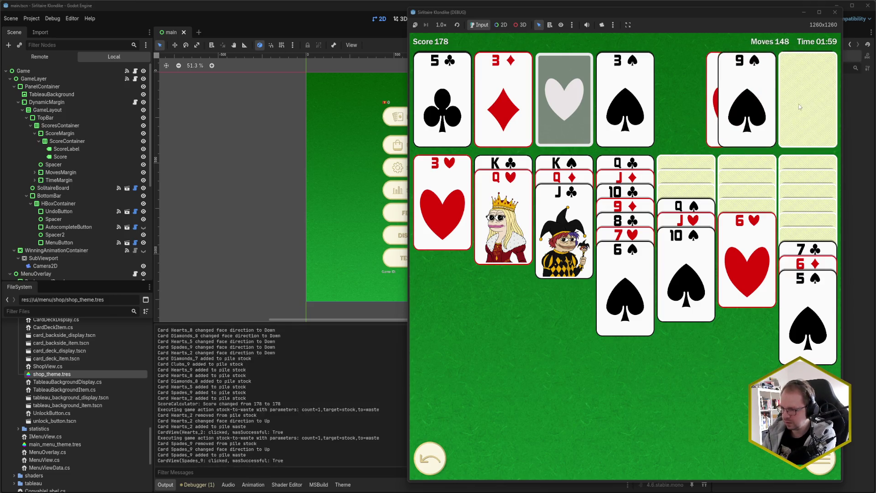
pyautogui.click(798, 104)
pyautogui.click(799, 104)
pyautogui.click(799, 104)
pyautogui.click(799, 104)
pyautogui.click(798, 104)
pyautogui.click(799, 104)
pyautogui.click(798, 104)
pyautogui.click(197, 485)
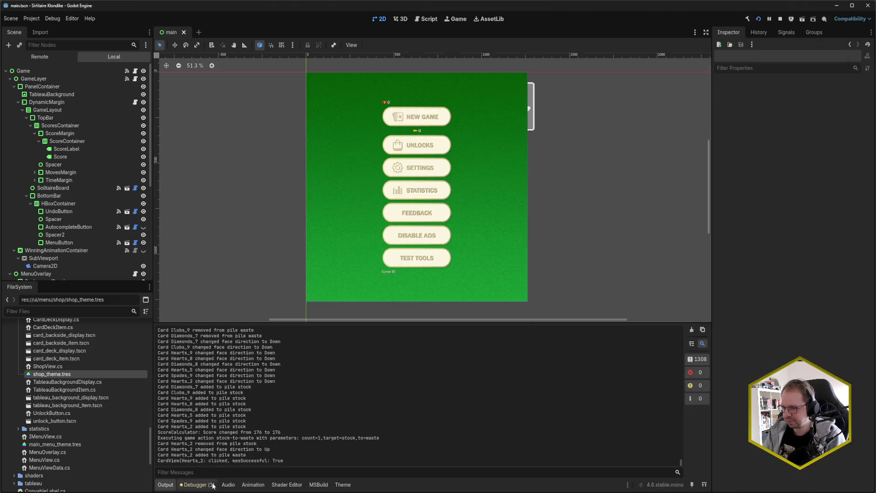
# - Glance at the Debugger errors, return to the Output log, then bring up the bug report in the browser
pyautogui.click(197, 484)
pyautogui.click(172, 488)
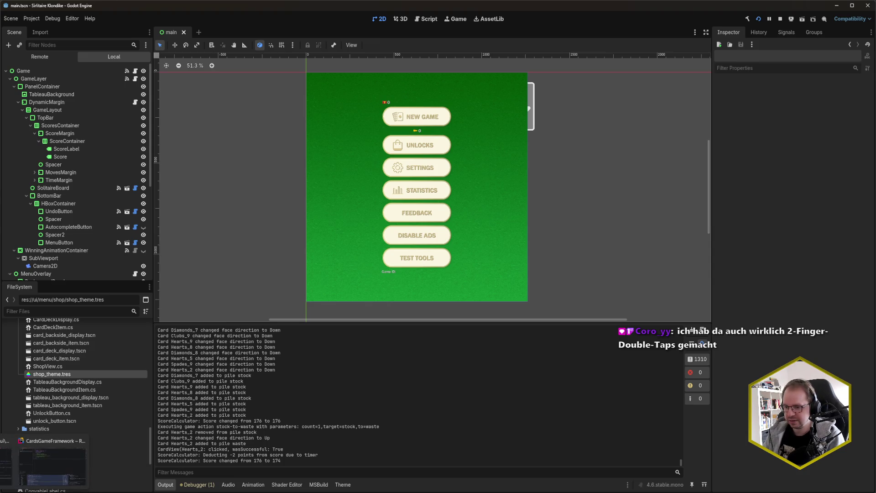
pyautogui.moveTo(21, 491)
pyautogui.click(21, 463)
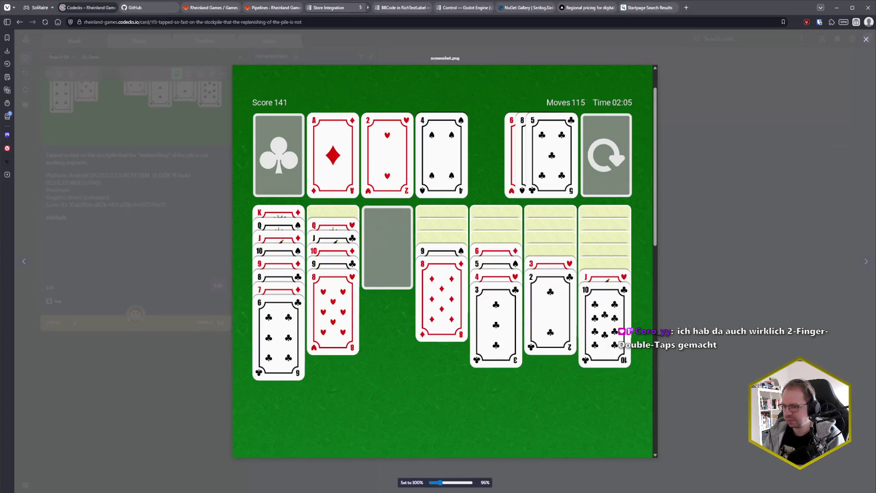
# - Close the running Solitaire debug game window and return to the Godot editor
pyautogui.moveTo(50, 491)
pyautogui.click(97, 456)
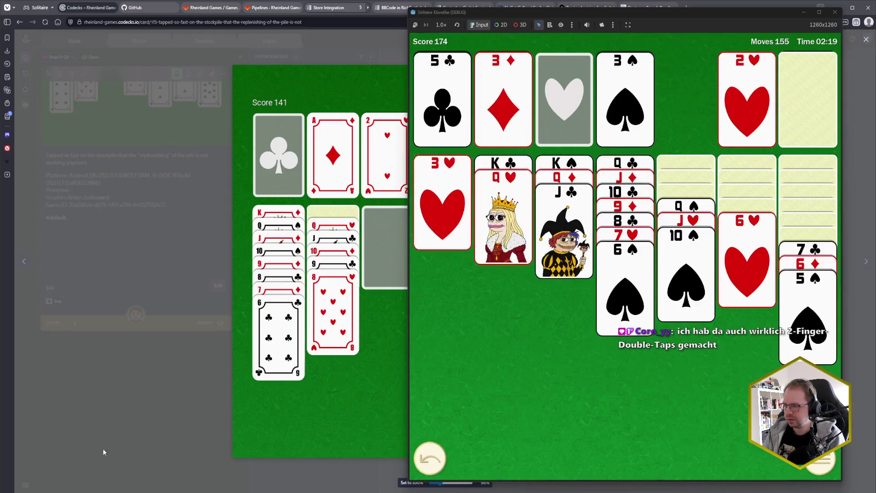
pyautogui.click(835, 12)
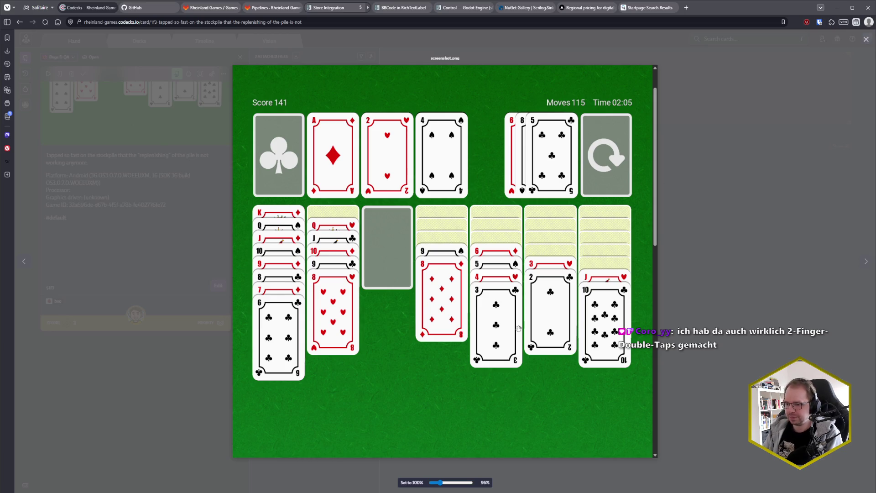
pyautogui.click(50, 490)
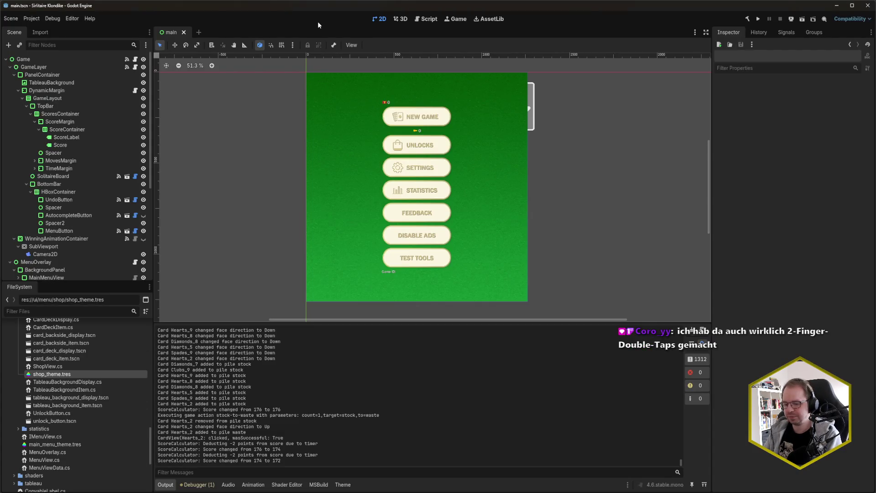
# - Deploy the .NET build to the Samsung SM-T720 tablet with F5 and centre its mirror window
pyautogui.press('F5')
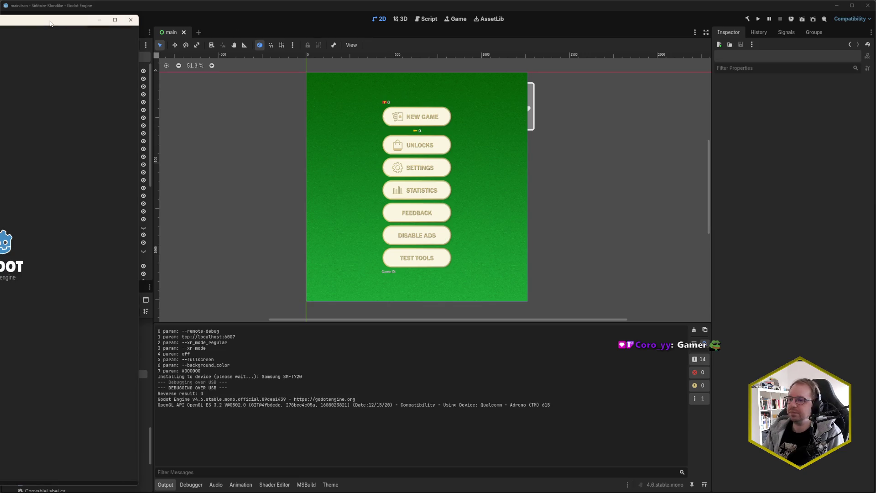
pyautogui.moveTo(50, 24); pyautogui.dragTo(363, 23)
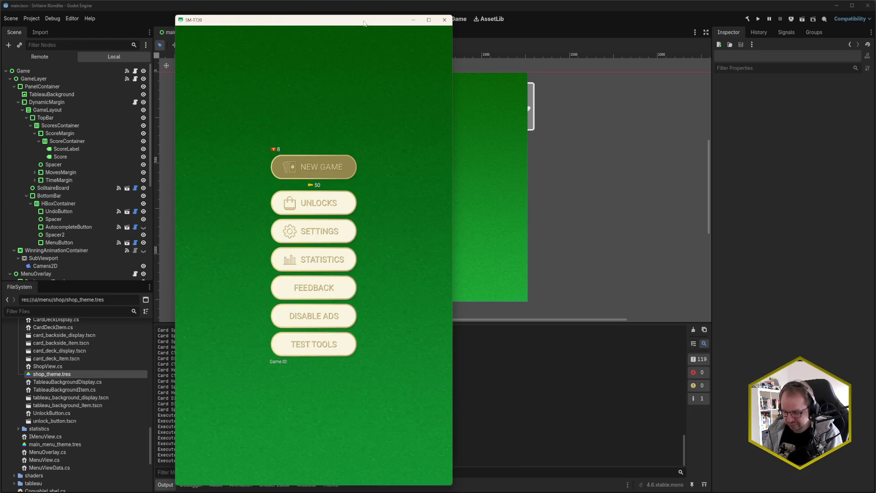
# - Choose NEW GAME on the tablet to begin a fresh solitaire round
pyautogui.press('Return')
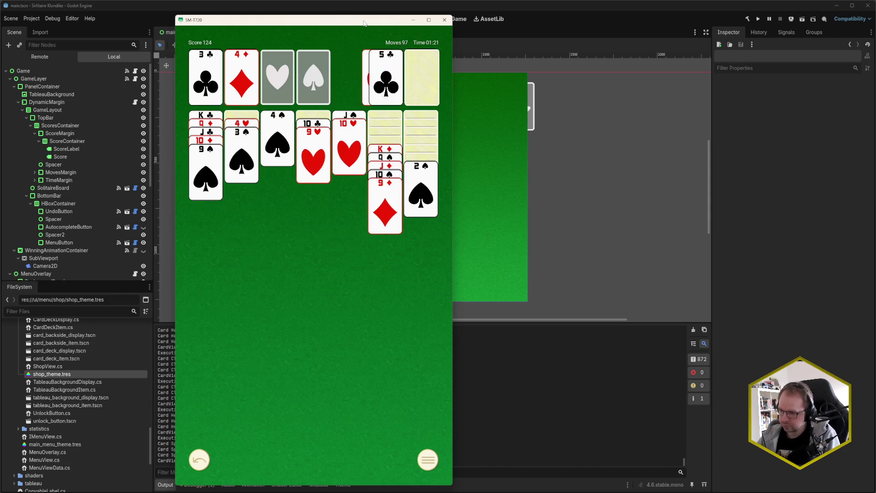
# - Move the SM-T720 game window right, then return to the editor to view its errors
pyautogui.moveTo(345, 23); pyautogui.dragTo(571, 23)
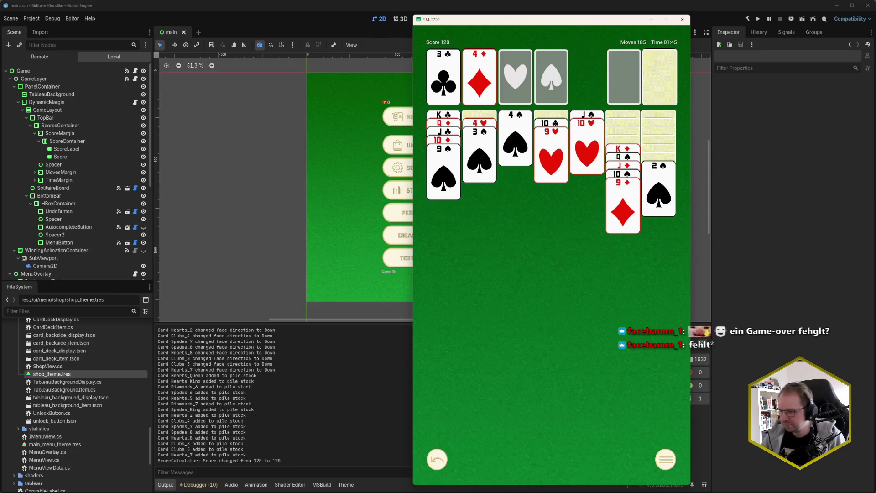
pyautogui.click(187, 489)
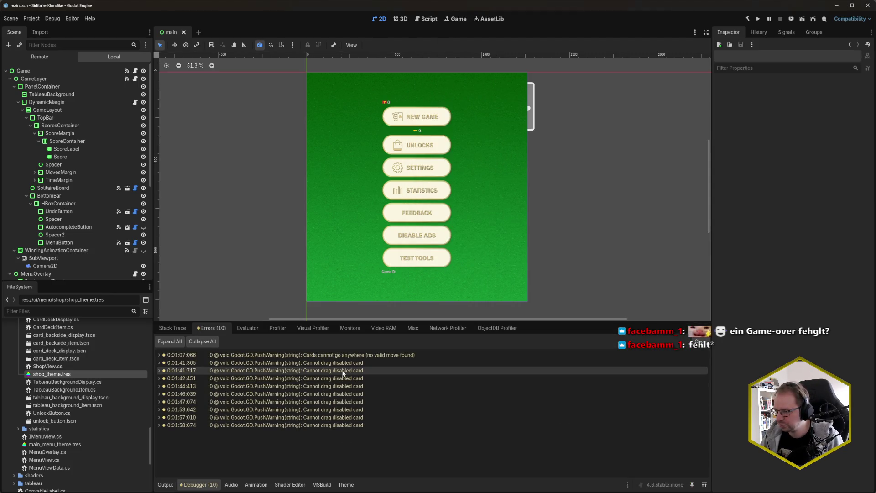
# - Return to the Output log, then Alt+Tab back to the running Solitaire game
pyautogui.click(173, 484)
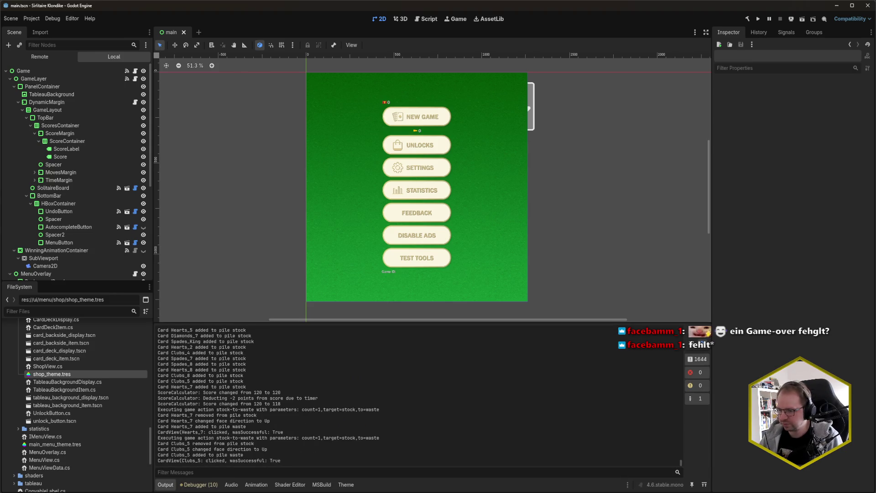
pyautogui.hotkey('alt', 'Tab')
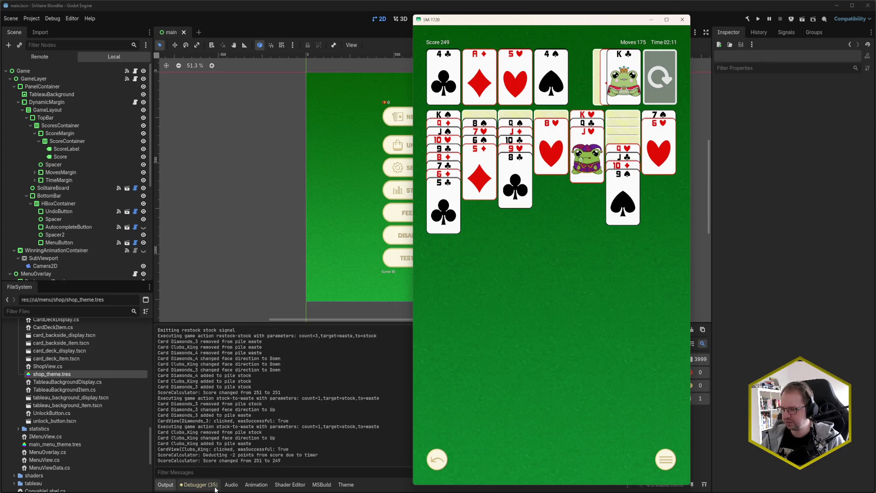
# - Open the Debugger's Errors list of 'Cannot drag disabled card' warnings
pyautogui.click(200, 484)
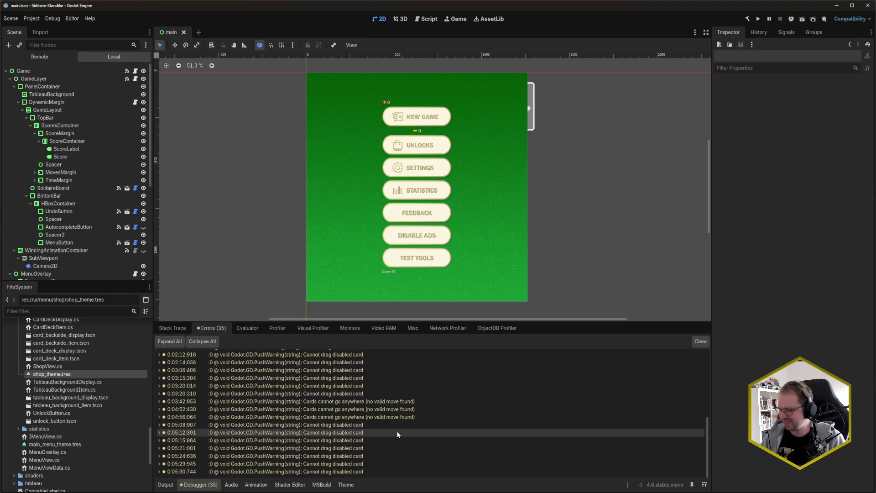
# - Inspect the disabled-card warning tooltips in the editor's error list
pyautogui.moveTo(397, 434)
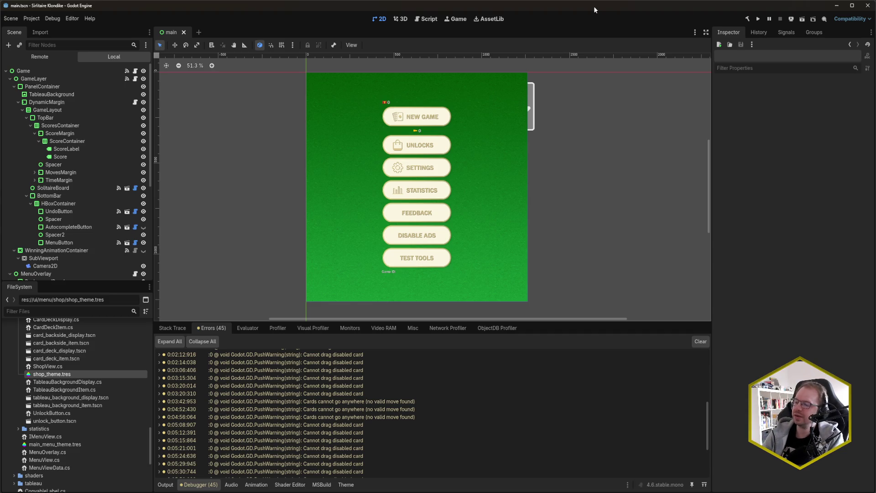
pyautogui.scroll(-5, 394, 408)
pyautogui.moveTo(393, 415)
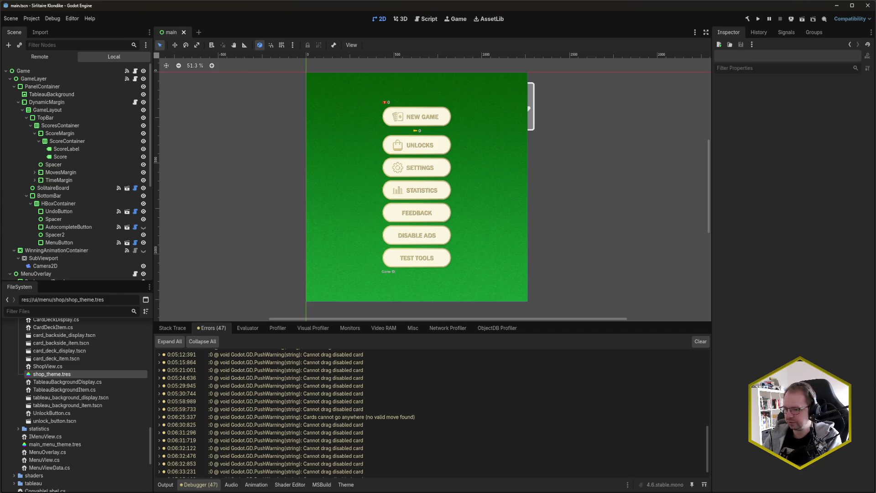
# - Tap cards in the running game to trigger more disabled-card warnings, then close it
pyautogui.hotkey('alt', 'Tab')
pyautogui.click(621, 99)
pyautogui.click(634, 70)
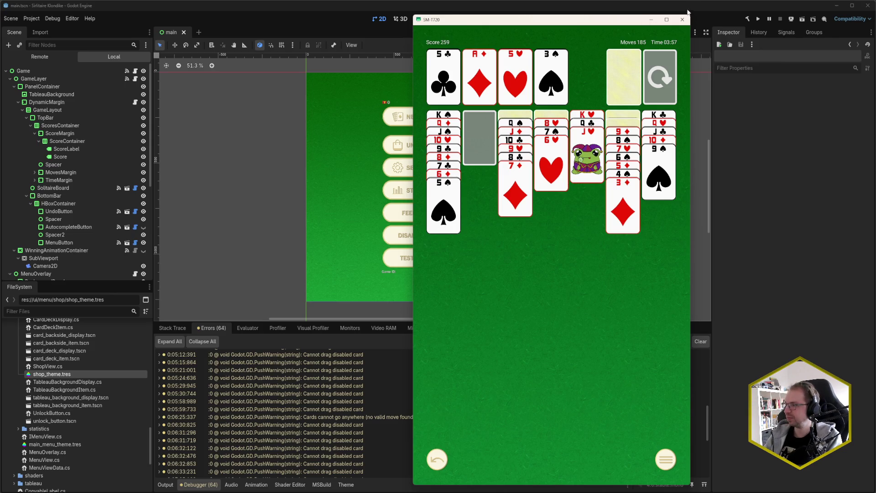
pyautogui.click(682, 18)
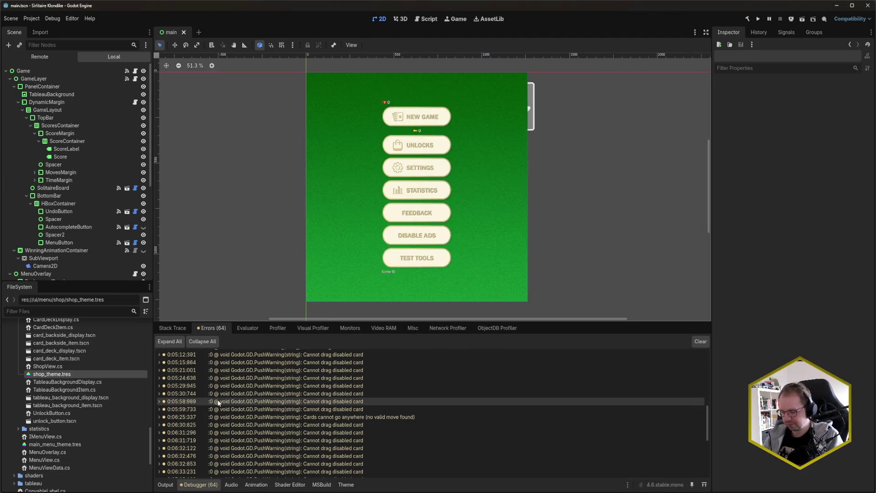
# - Compare against the bug report's solitaire screenshot, then rebuild and run the .NET project with F5
pyautogui.moveTo(218, 403)
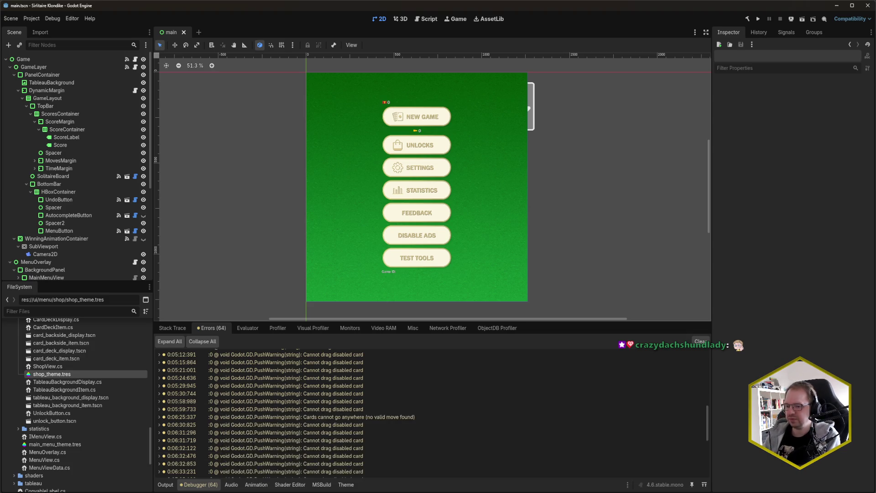
pyautogui.hotkey('alt', 'Tab')
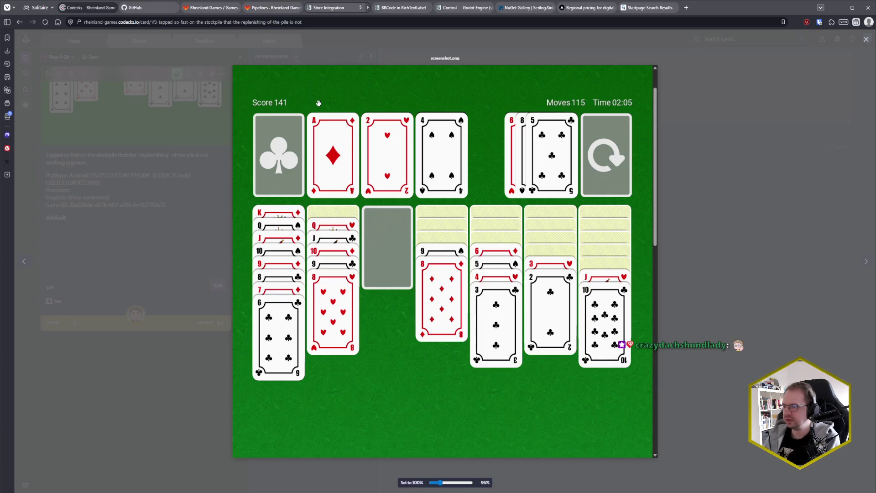
pyautogui.hotkey('alt', 'Tab')
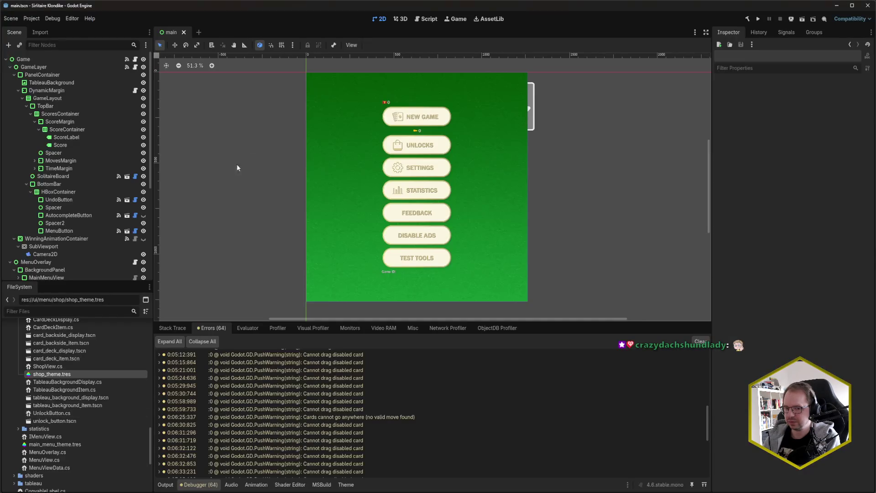
pyautogui.press('F5')
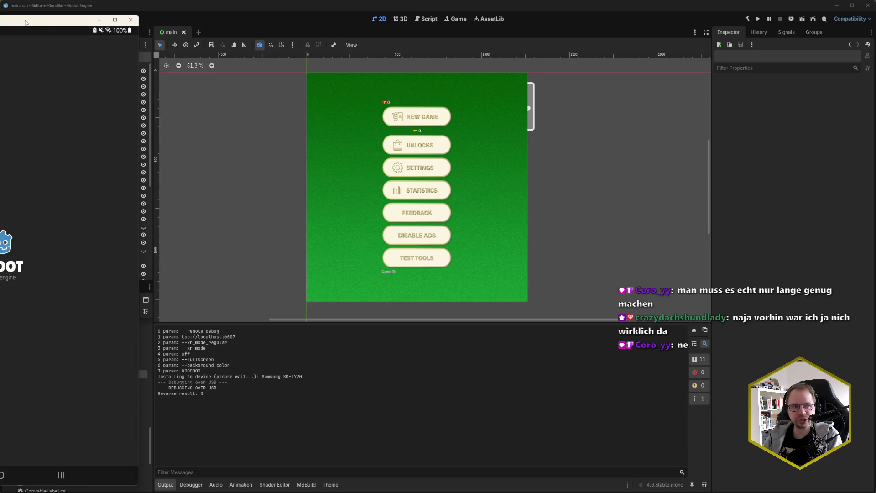
# - Centre the SM-T720 mirror, play Klondike to score 93, then show the editor's errors
pyautogui.moveTo(26, 22); pyautogui.dragTo(451, 21)
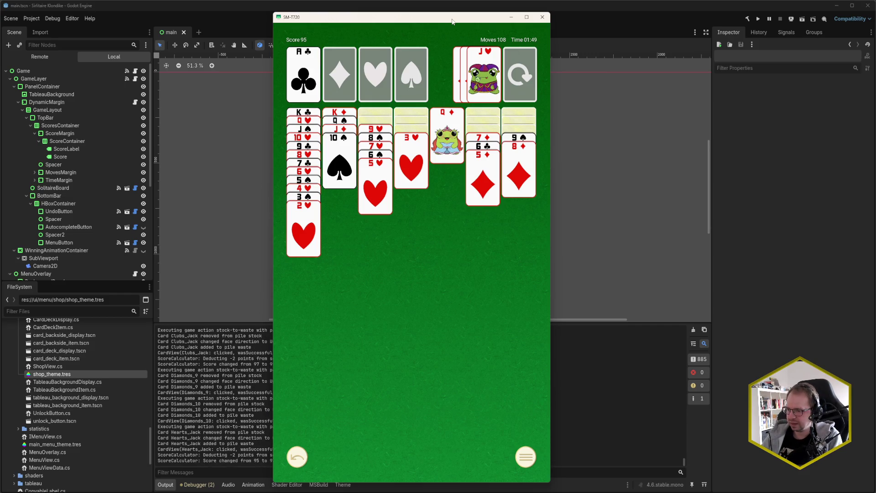
pyautogui.click(213, 486)
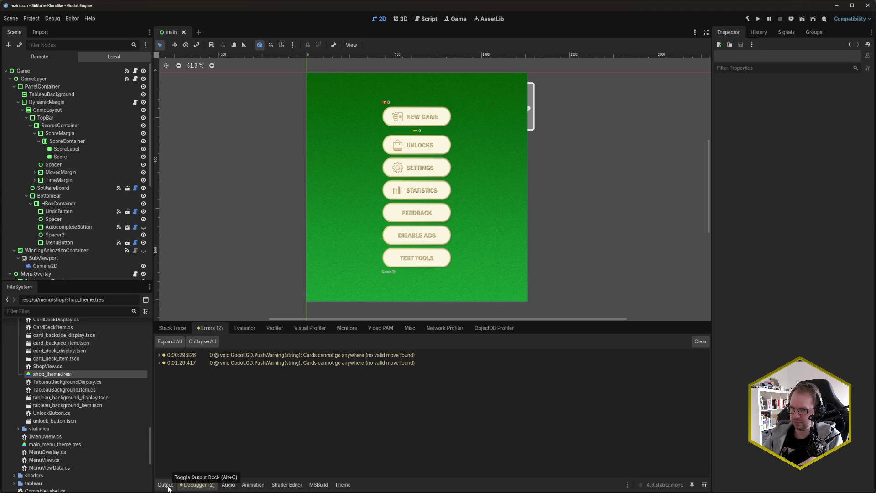
pyautogui.click(166, 484)
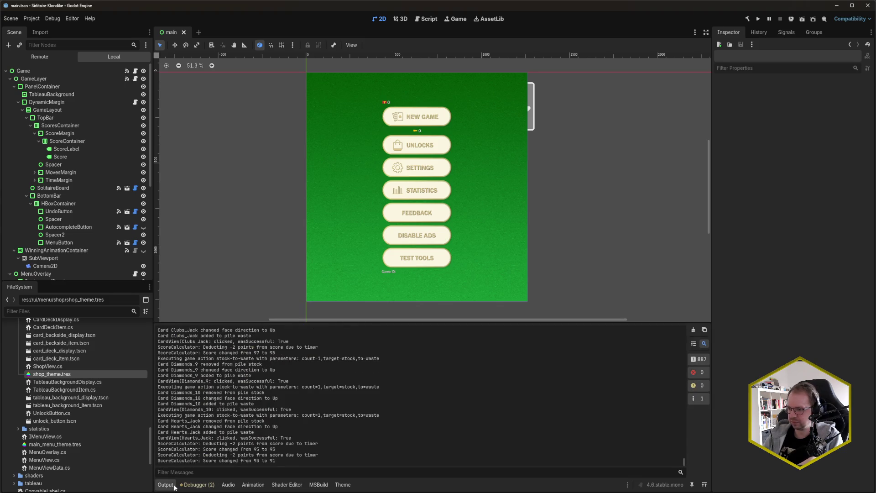
pyautogui.click(197, 485)
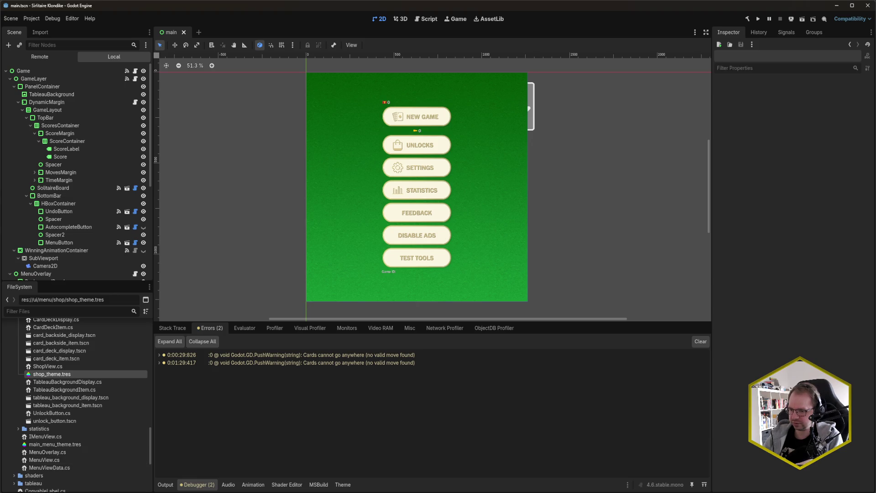
# - In Rider, find StockPileControl by searching classes for 'StocPi' and go to its EmitSignalRestockStockRequested line
pyautogui.moveTo(41, 490)
pyautogui.click(44, 465)
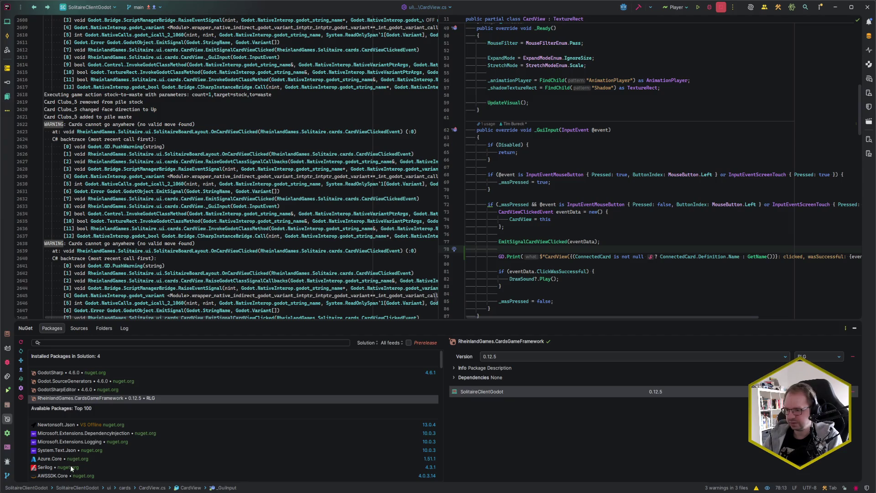
pyautogui.hotkey('ctrl', 'e')
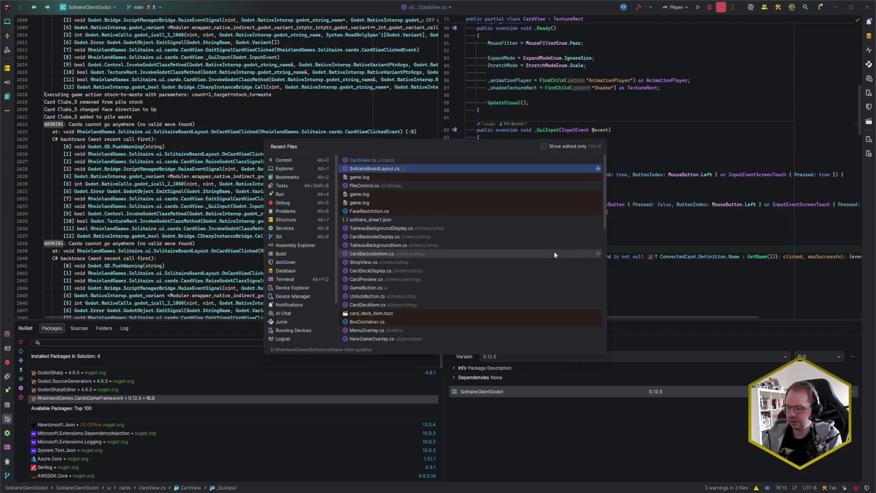
pyautogui.hotkey('ctrl', 'e')
pyautogui.press('Escape')
pyautogui.hotkey('ctrl', 'n')
pyautogui.write('StocPi')
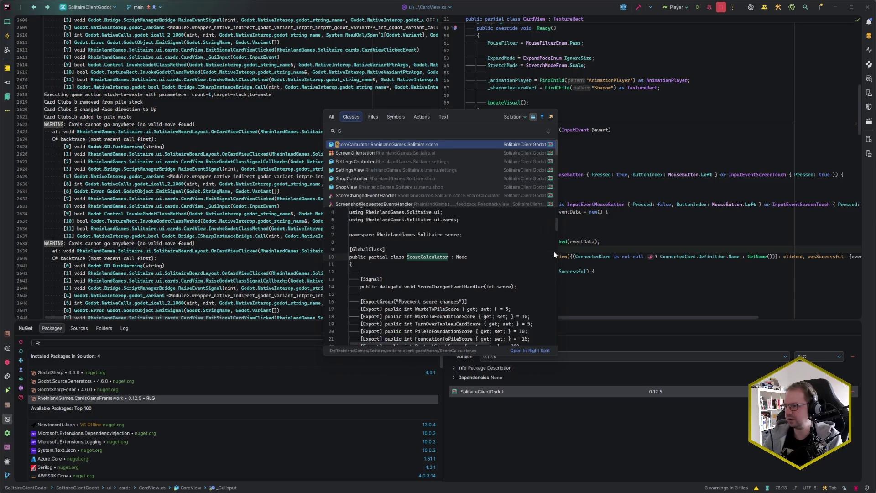
pyautogui.press('Return')
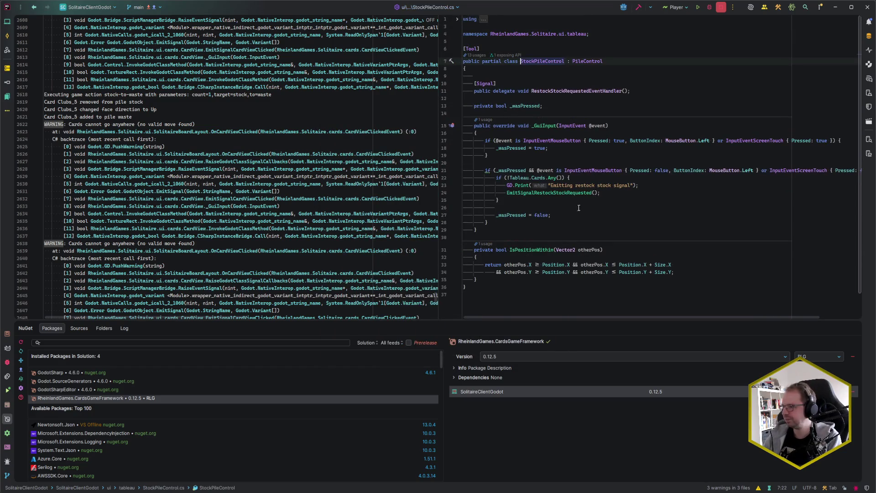
pyautogui.click(614, 191)
pyautogui.click(622, 198)
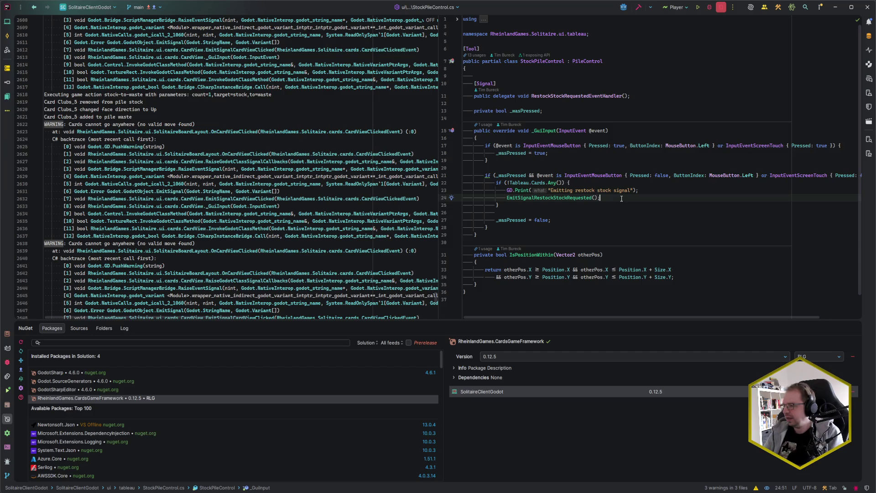